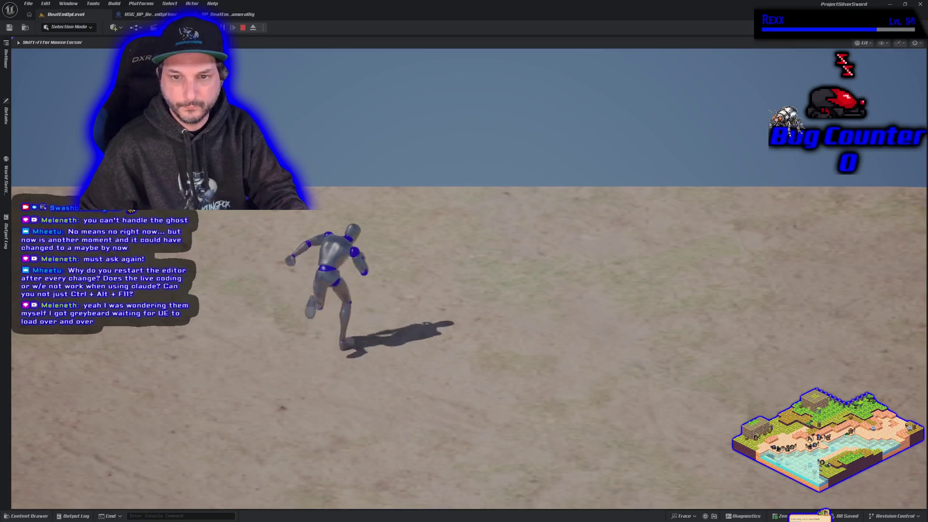
Stop the running play test to return to the sand floor level in the editor
{"action": "key", "text": "Escape"}
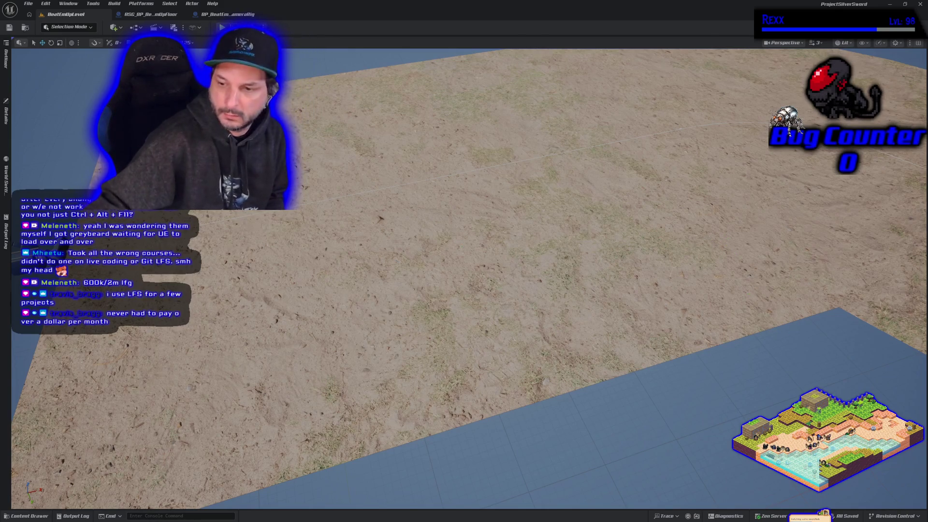
Recompile the C++ camera code via Live Coding, then start a new play test with the mouse freed
{"action": "key", "text": "ctrl+alt+F11"}
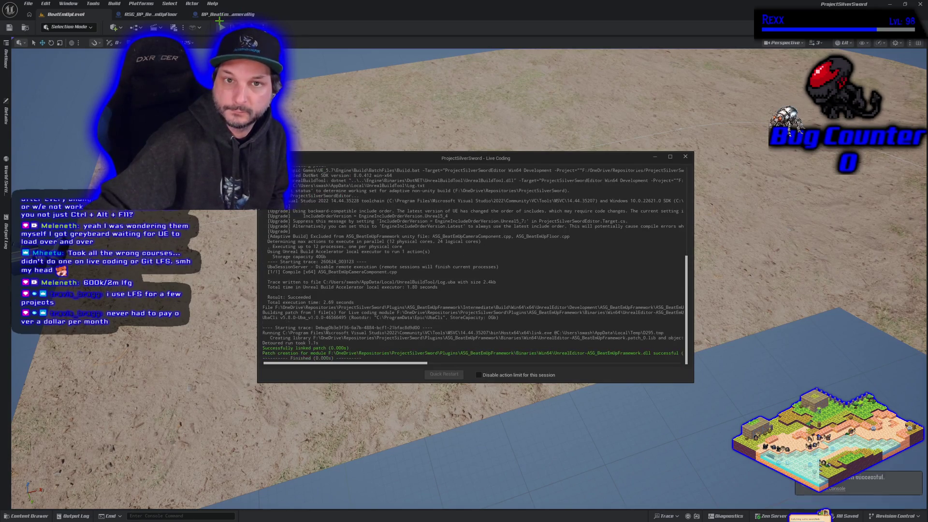
{"action": "key", "text": "alt+p"}
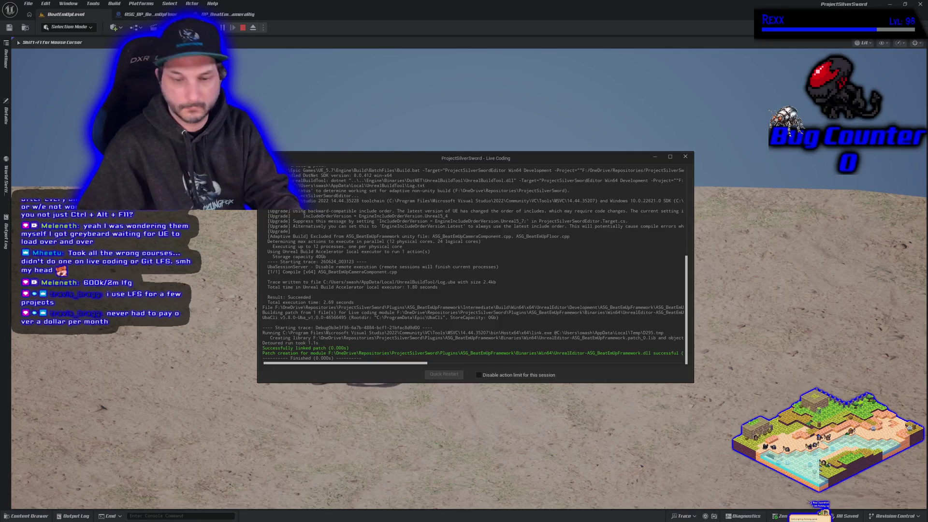
{"action": "key", "text": "shift+F1"}
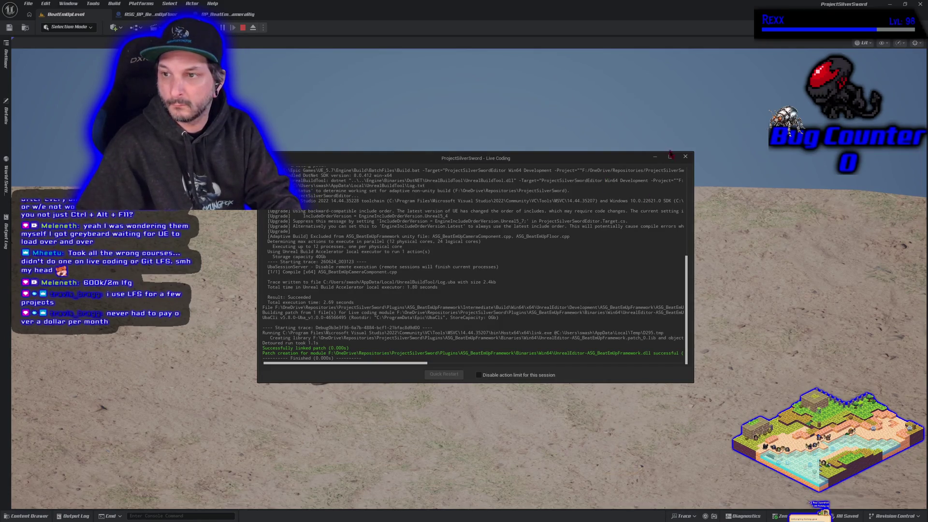
Close the Live Coding log, briefly run the mannequin, stop play, and switch to BP_BeatEmUpCameraRig
{"action": "left_click", "coordinate": [686, 156]}
{"action": "left_click", "coordinate": [663, 167]}
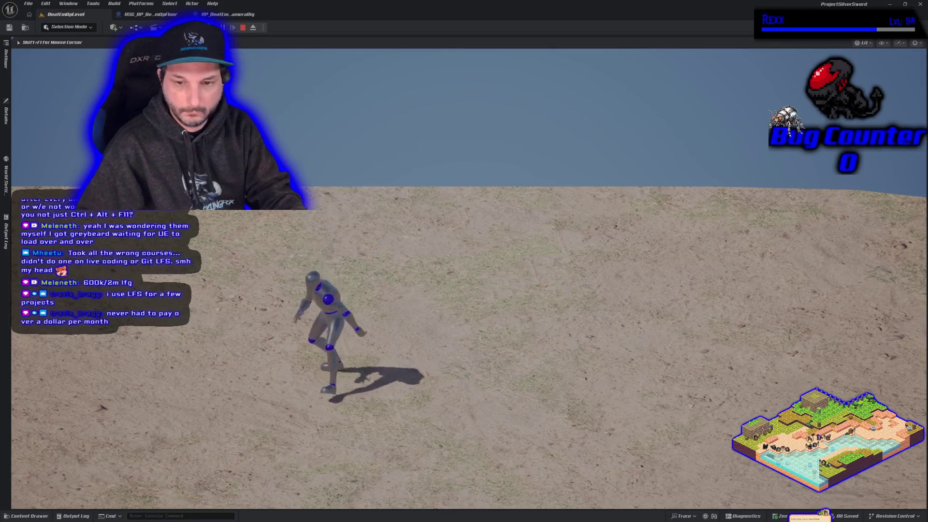
{"action": "key", "text": "s"}
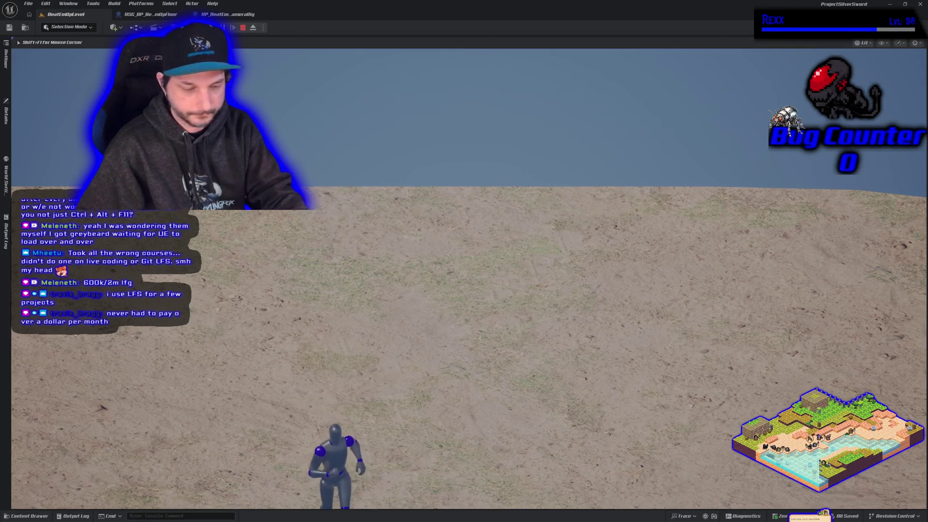
{"action": "key", "text": "Escape"}
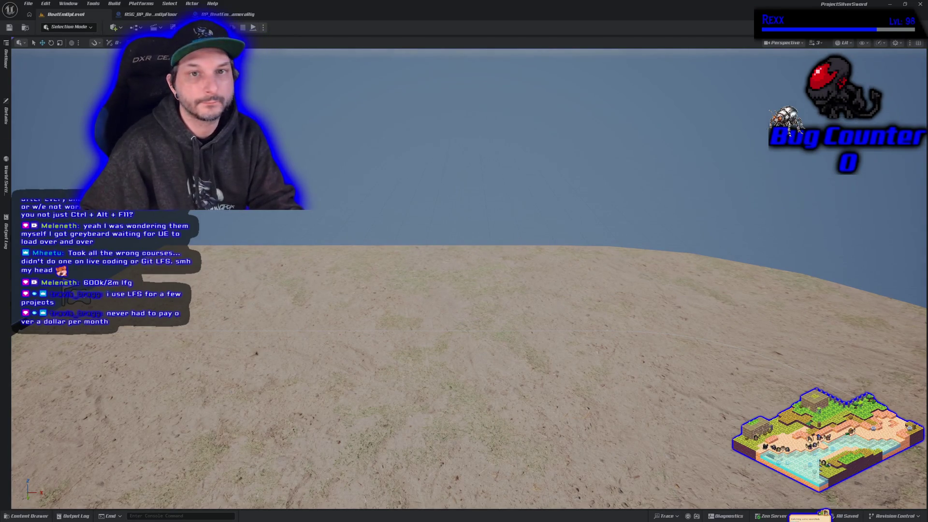
{"action": "left_click", "coordinate": [233, 14]}
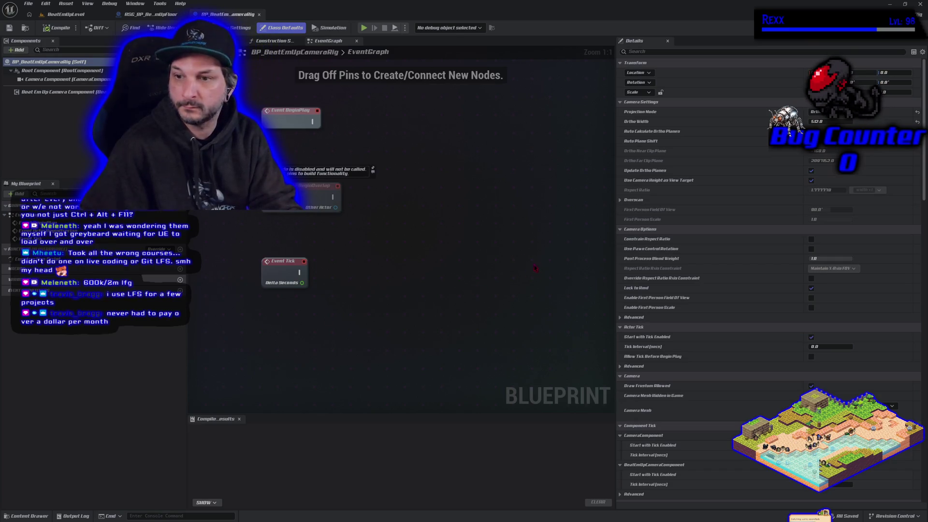
Set the Beat Em Up Camera Component's Boundary Depth Toward to 100, compile, and preview in Simulate
{"action": "left_click", "coordinate": [59, 92]}
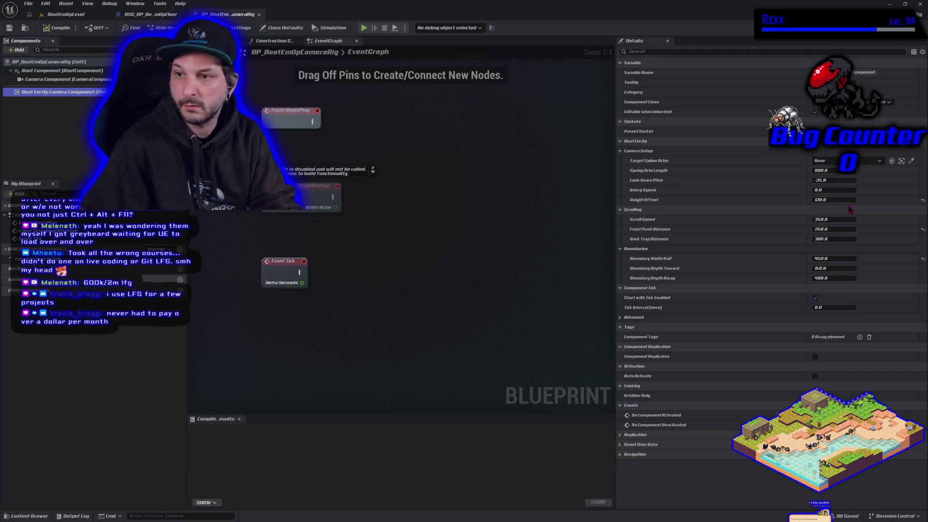
{"action": "left_click", "coordinate": [817, 269]}
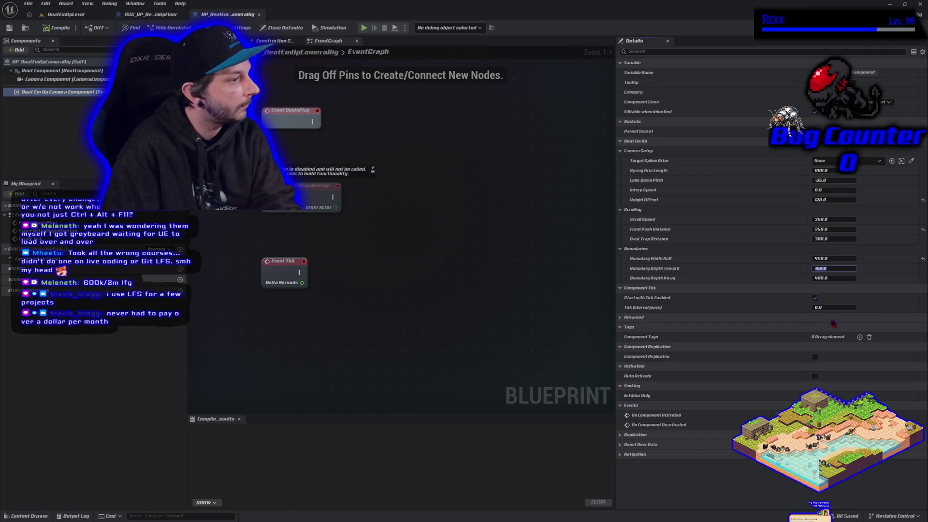
{"action": "type", "text": "100"}
{"action": "key", "text": "Return"}
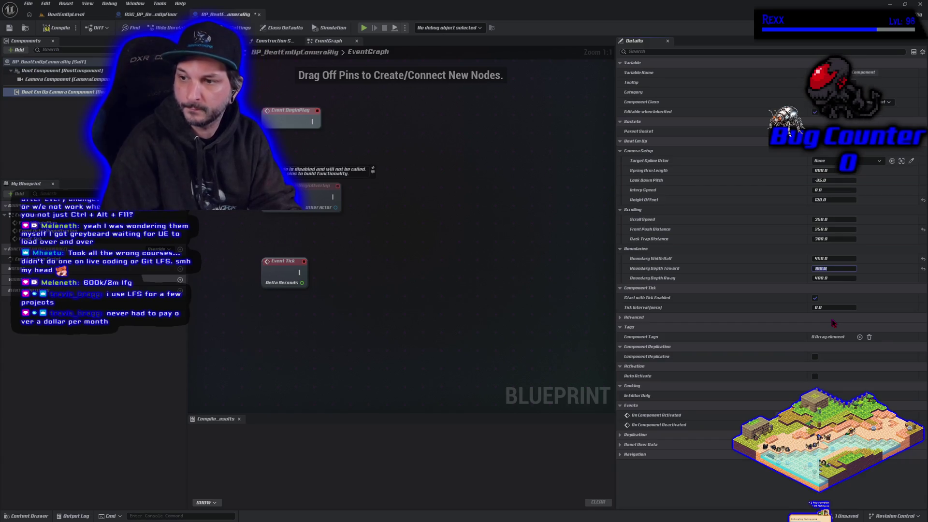
{"action": "left_click", "coordinate": [58, 27]}
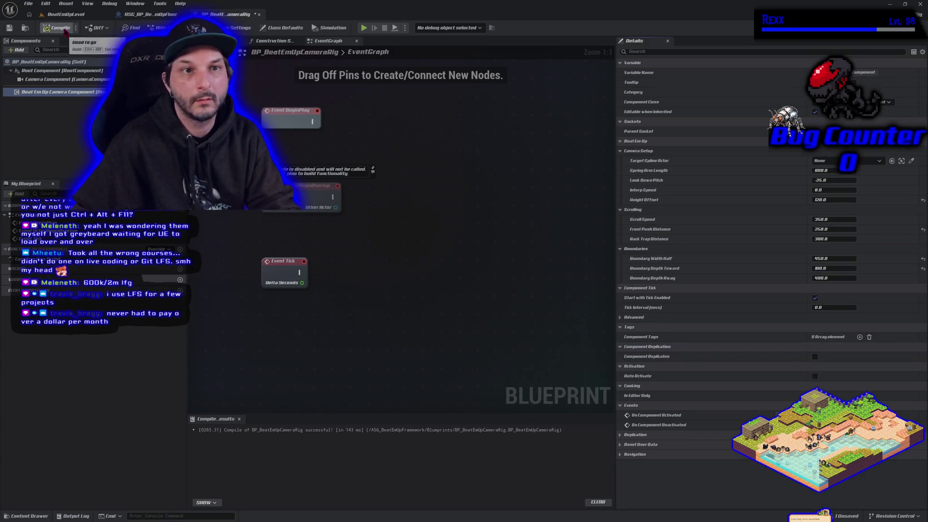
{"action": "left_click", "coordinate": [365, 30]}
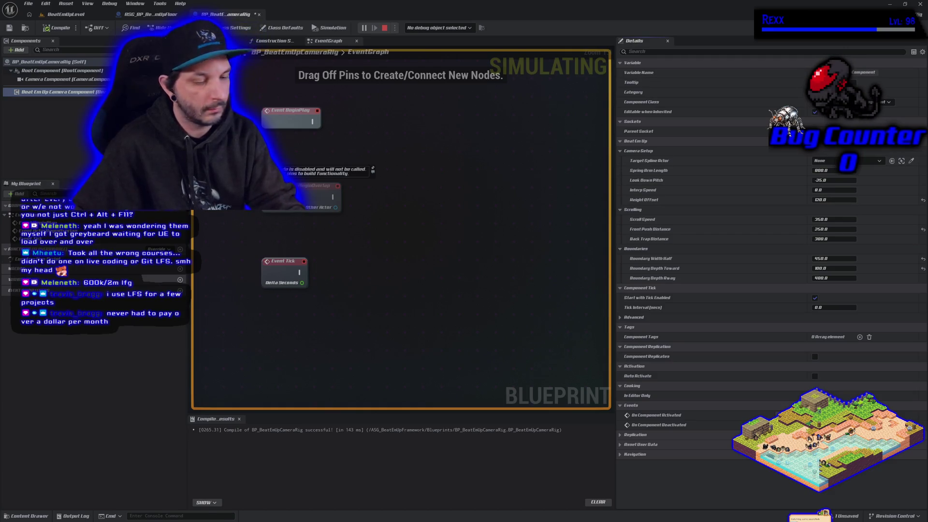
{"action": "key", "text": "Escape"}
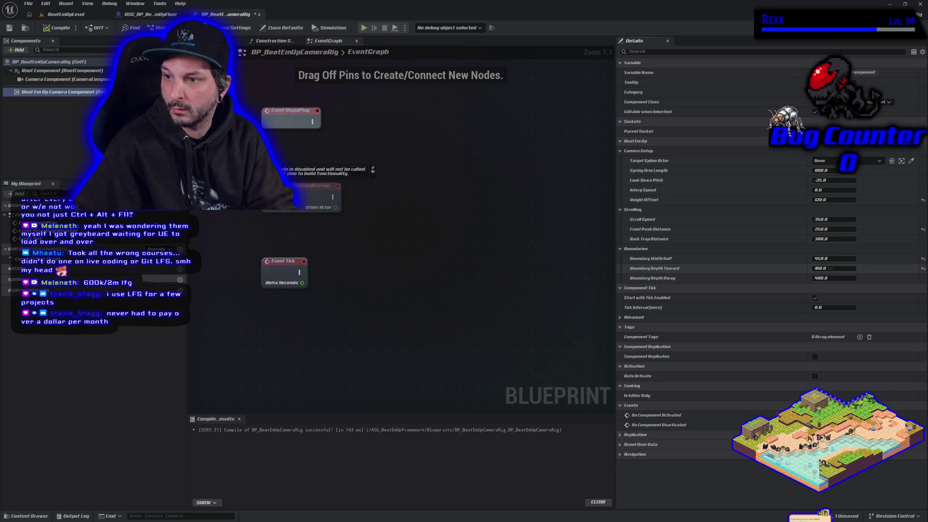
Change Boundary Depth Toward to 0, recompile the blueprint, and preview again in Simulate
{"action": "left_click", "coordinate": [821, 270]}
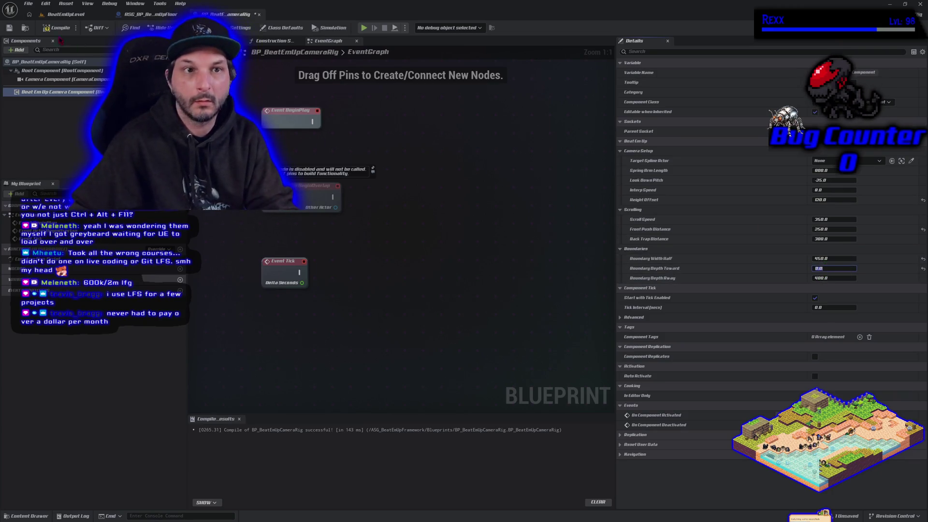
{"action": "left_click", "coordinate": [58, 28]}
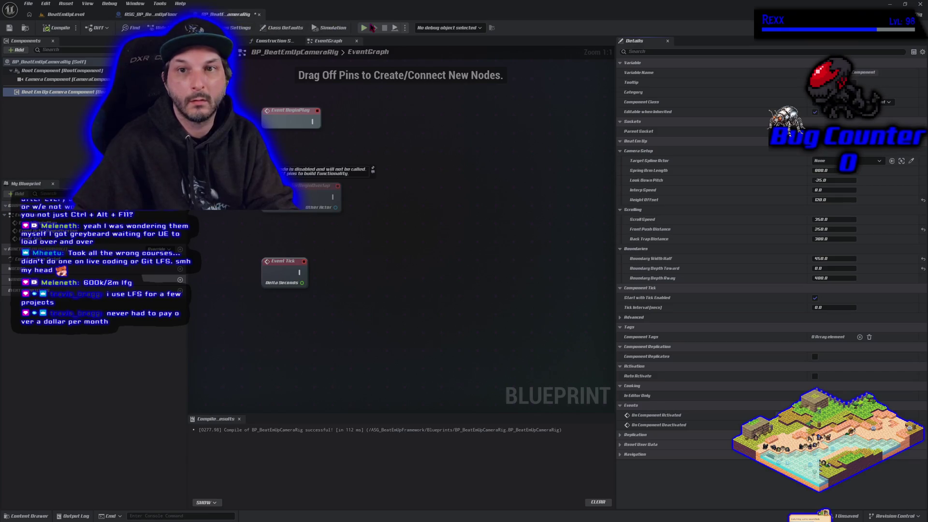
{"action": "left_click", "coordinate": [364, 28]}
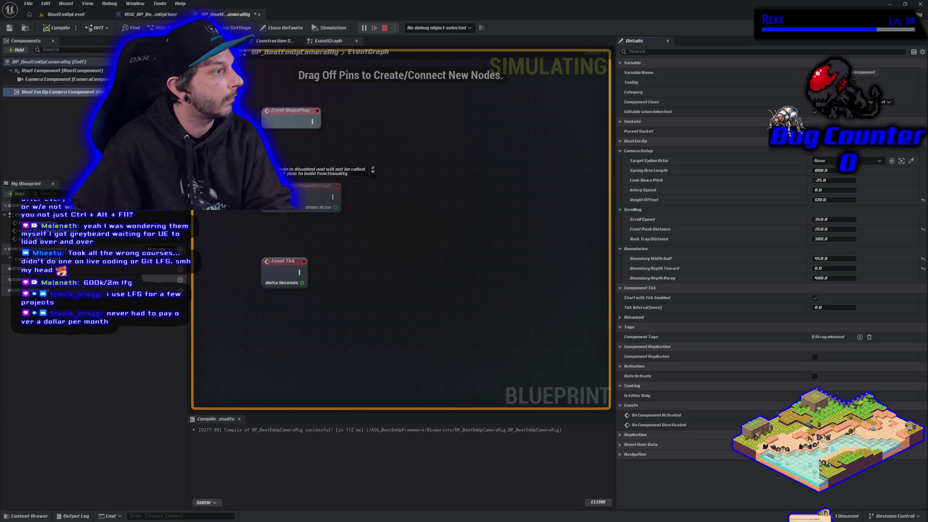
{"action": "key", "text": "Escape"}
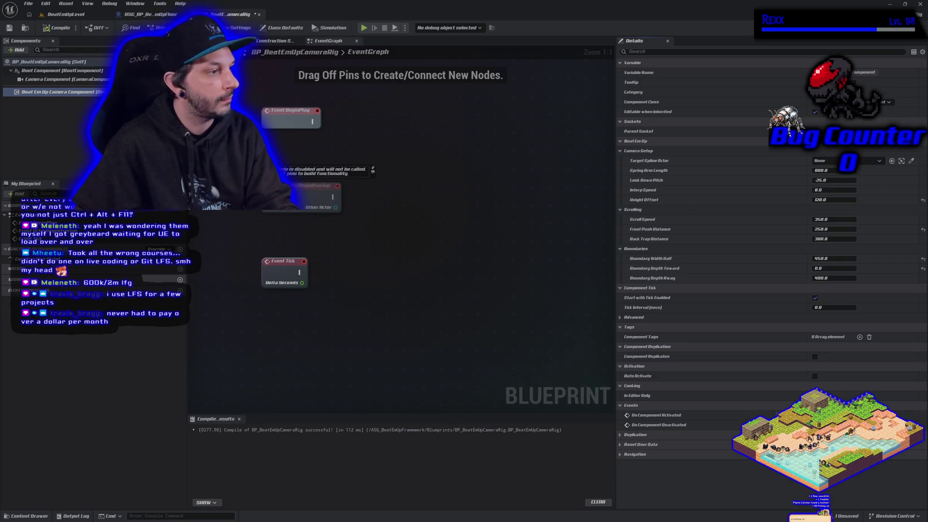
Back in BeatEmUpLevel, play-test and run the mannequin right and left as the camera follows
{"action": "left_click", "coordinate": [30, 15]}
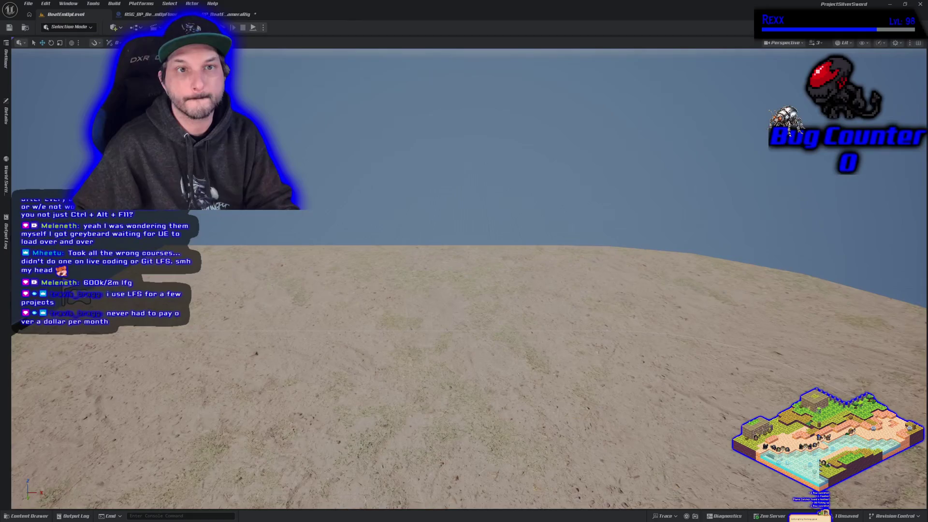
{"action": "key", "text": "alt+p"}
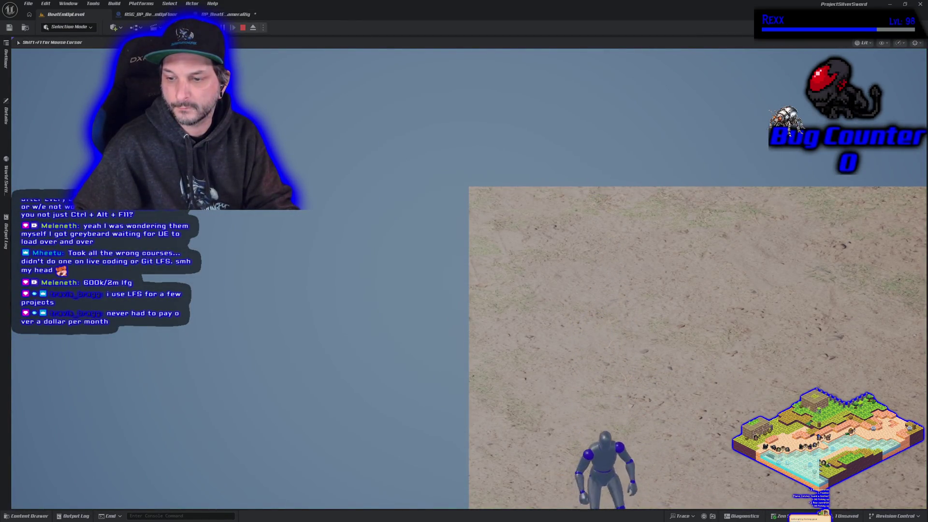
{"action": "key", "text": "d"}
{"action": "key", "text": "a"}
{"action": "key", "text": "d"}
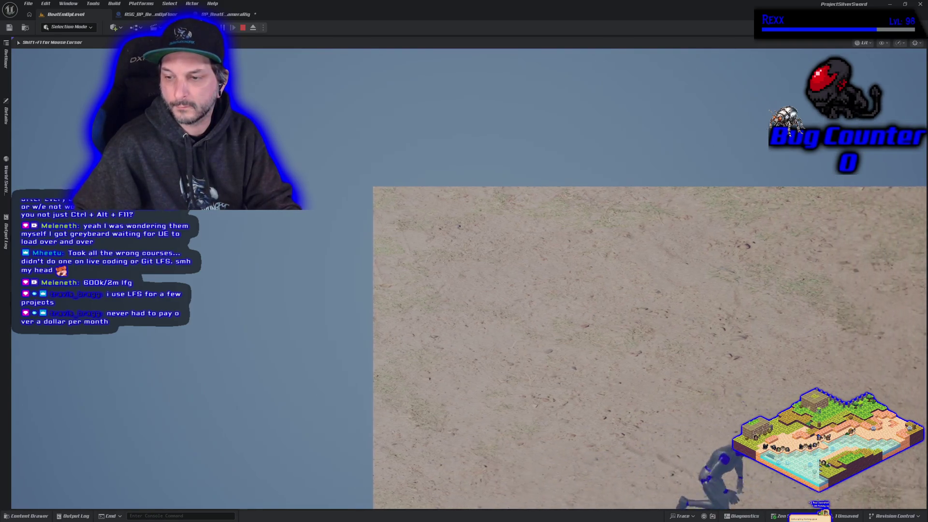
{"action": "key", "text": "a"}
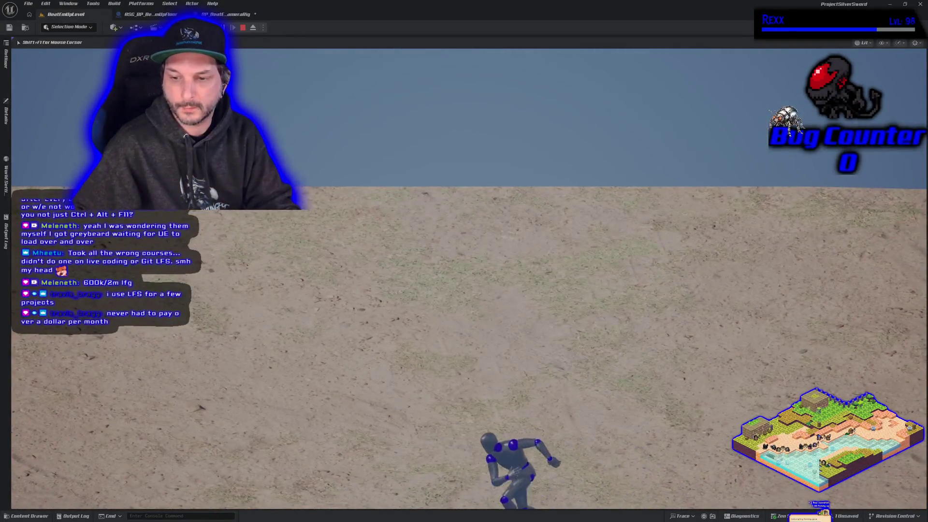
{"action": "key", "text": "Escape"}
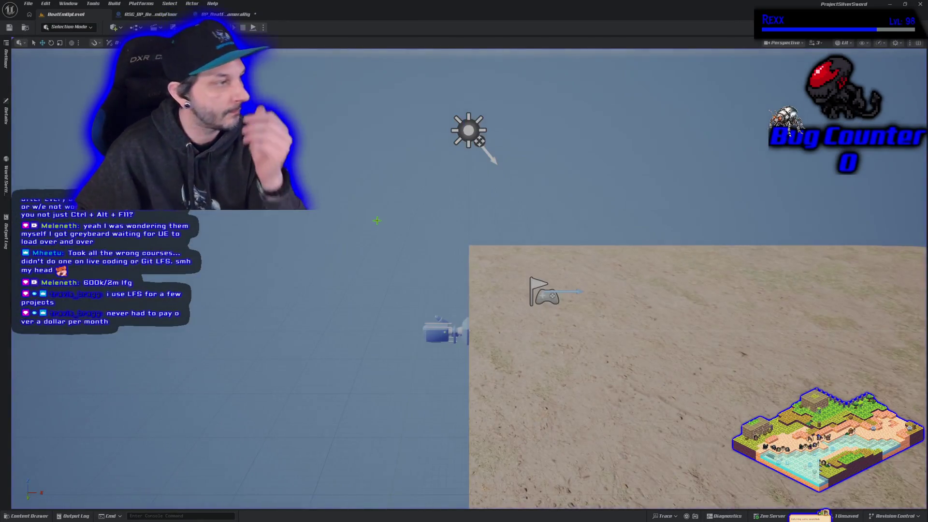